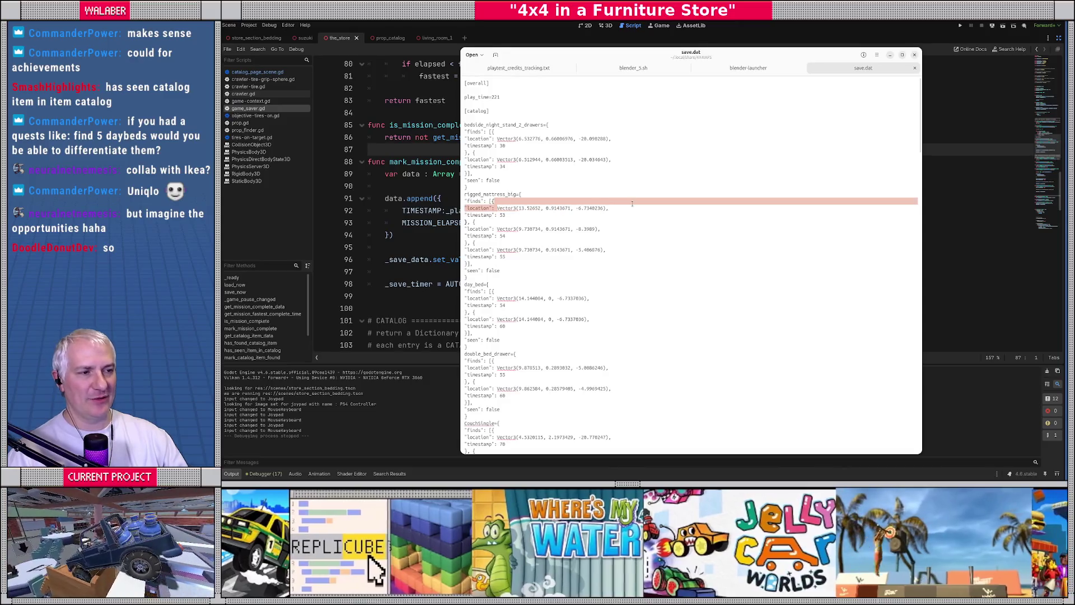
# In save.dat, highlight the rigged_mattress_big and day_bed find locations and the play_time value 221
pyautogui.moveTo(502, 230); pyautogui.dragTo(592, 230)
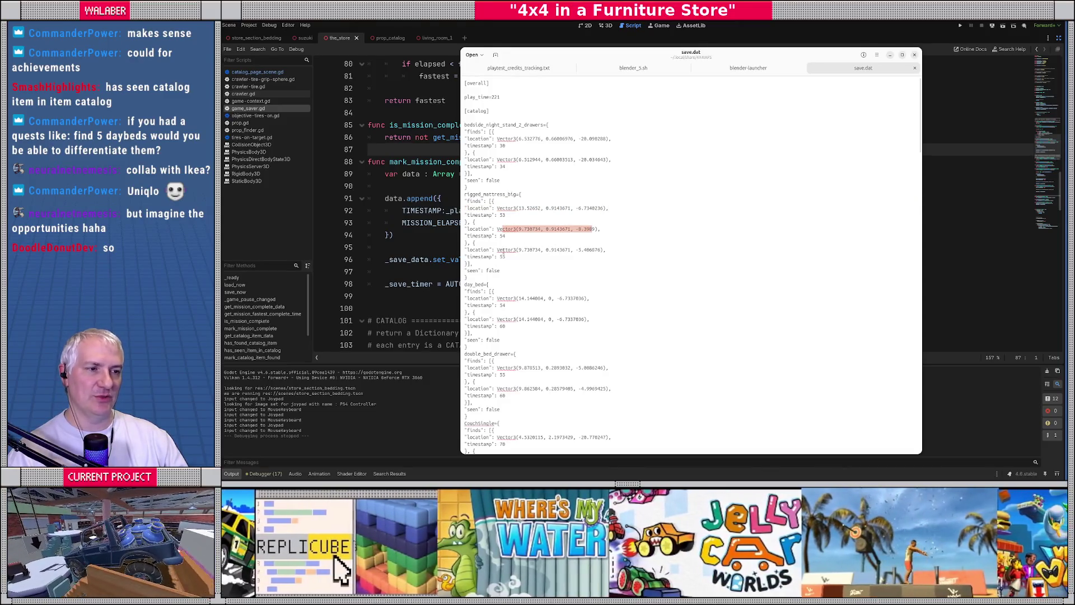
pyautogui.moveTo(503, 250); pyautogui.dragTo(606, 250)
pyautogui.moveTo(497, 298); pyautogui.dragTo(599, 298)
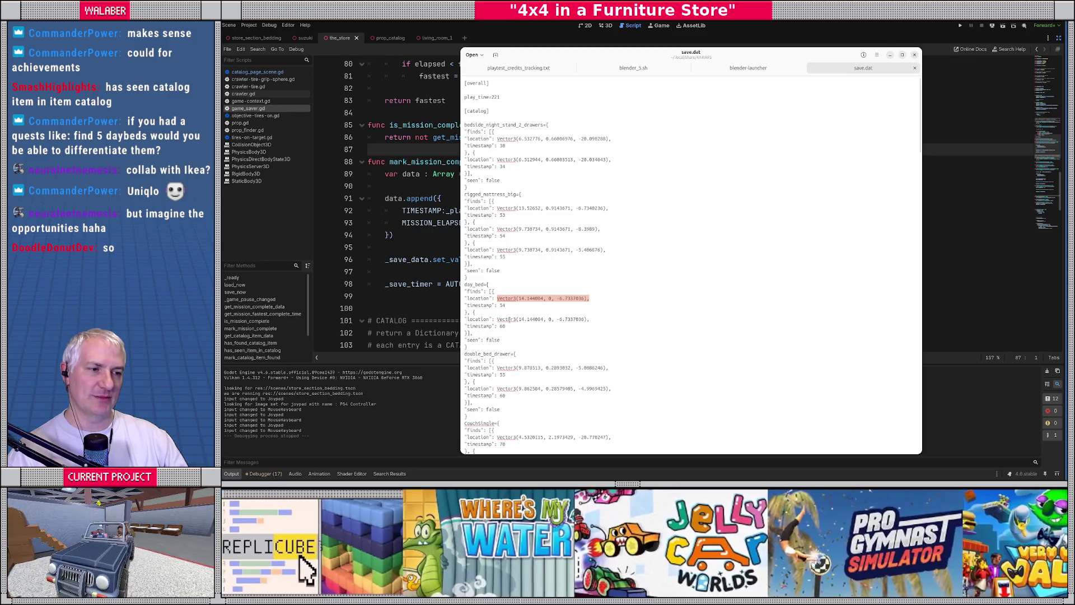
pyautogui.moveTo(510, 319); pyautogui.dragTo(632, 317)
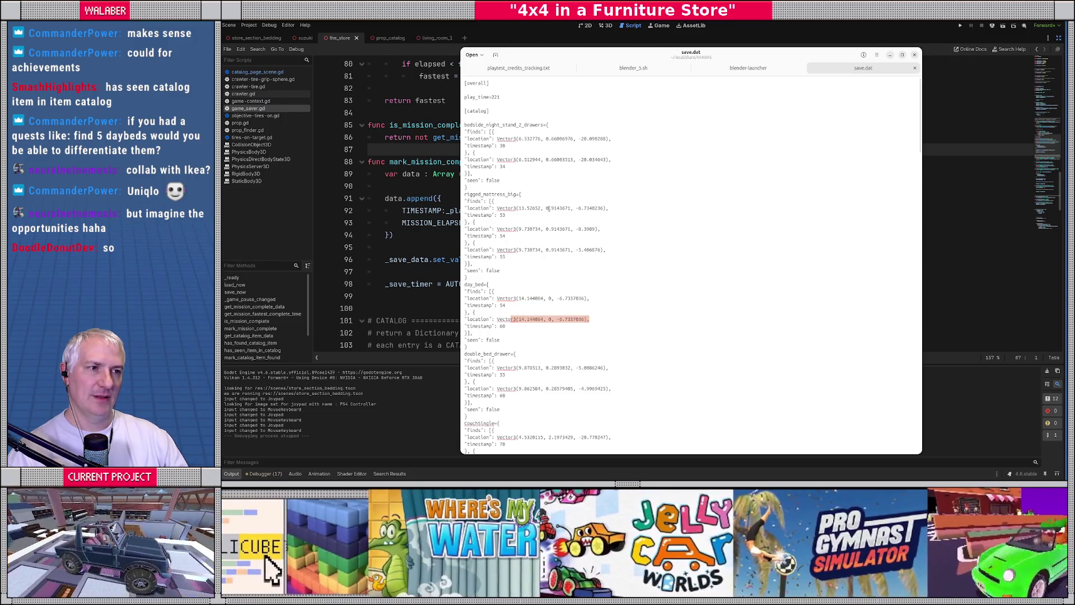
pyautogui.moveTo(487, 97); pyautogui.dragTo(552, 95)
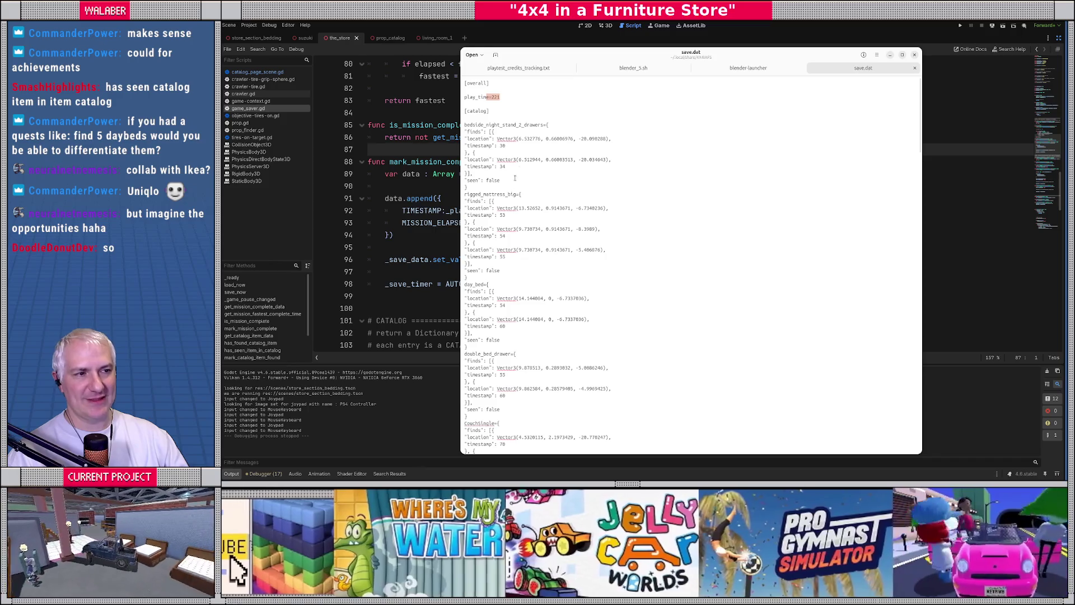
# Pick out the find timestamps 53, 54, 55, the day_bed 54 and 60, and double_bed_drawer 55 and 60
pyautogui.doubleClick(502, 215)
pyautogui.doubleClick(502, 236)
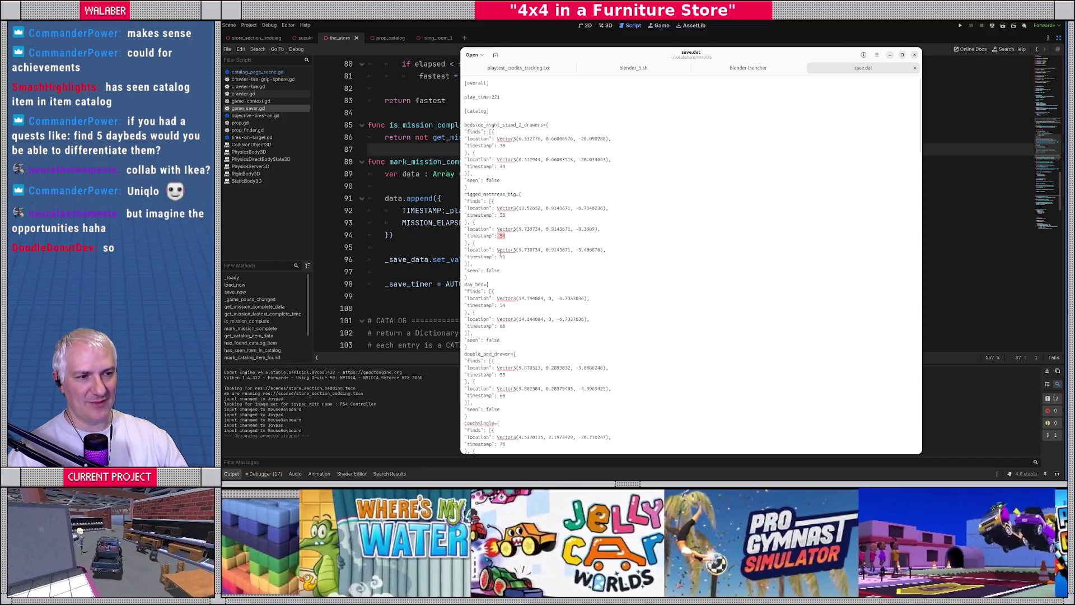
pyautogui.doubleClick(502, 256)
pyautogui.doubleClick(501, 305)
pyautogui.doubleClick(502, 326)
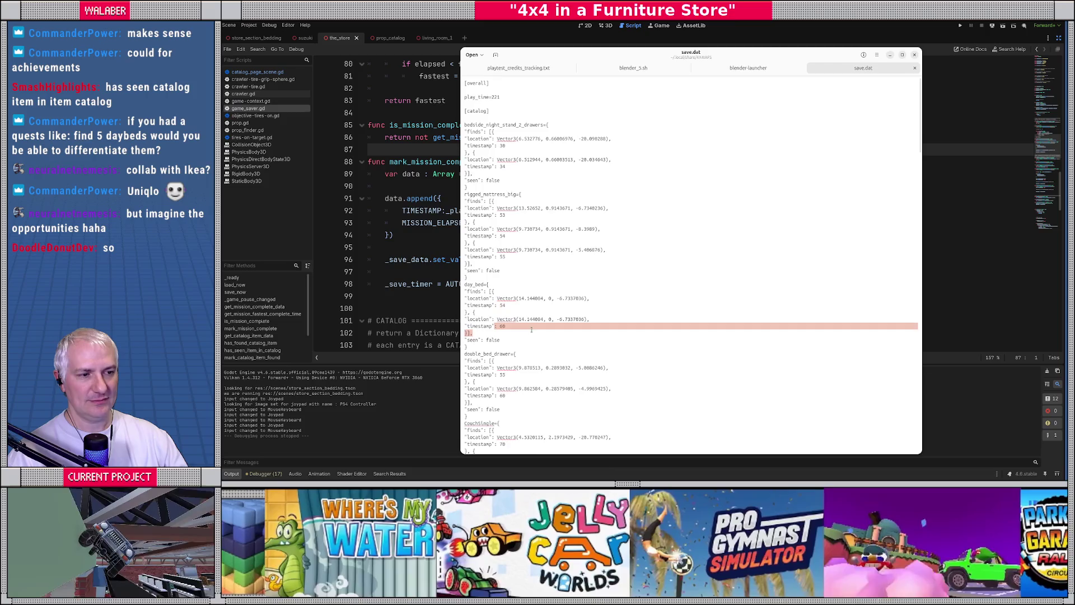
pyautogui.scroll(-3, 520, 339)
pyautogui.doubleClick(501, 303)
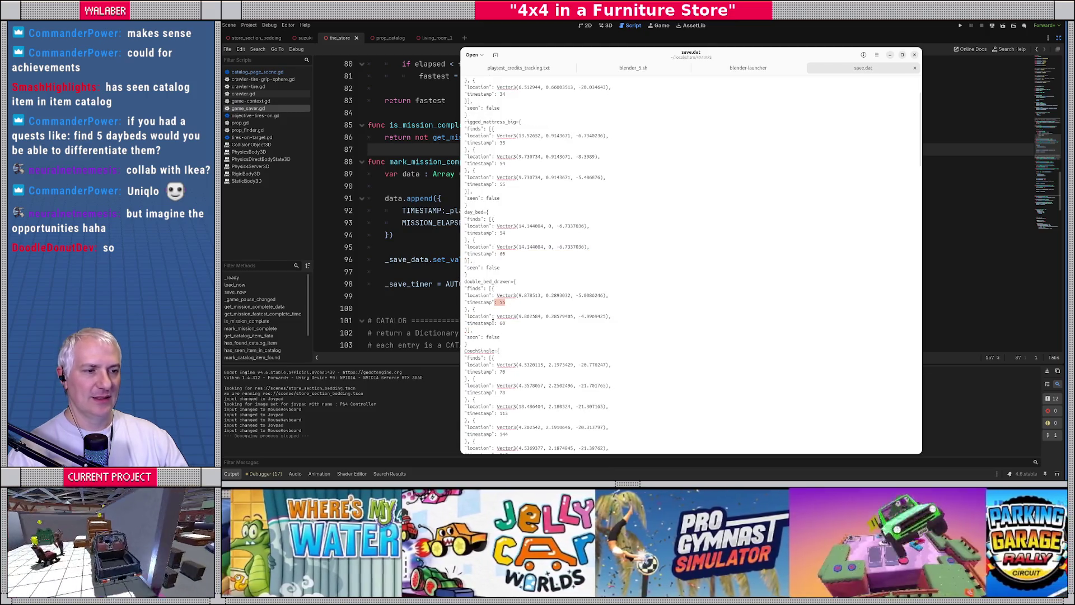
pyautogui.doubleClick(501, 323)
# Further down save.dat, mark the couch find timestamps 113 and 215, then clear the selection
pyautogui.scroll(-3, 519, 323)
pyautogui.scroll(-3, 514, 309)
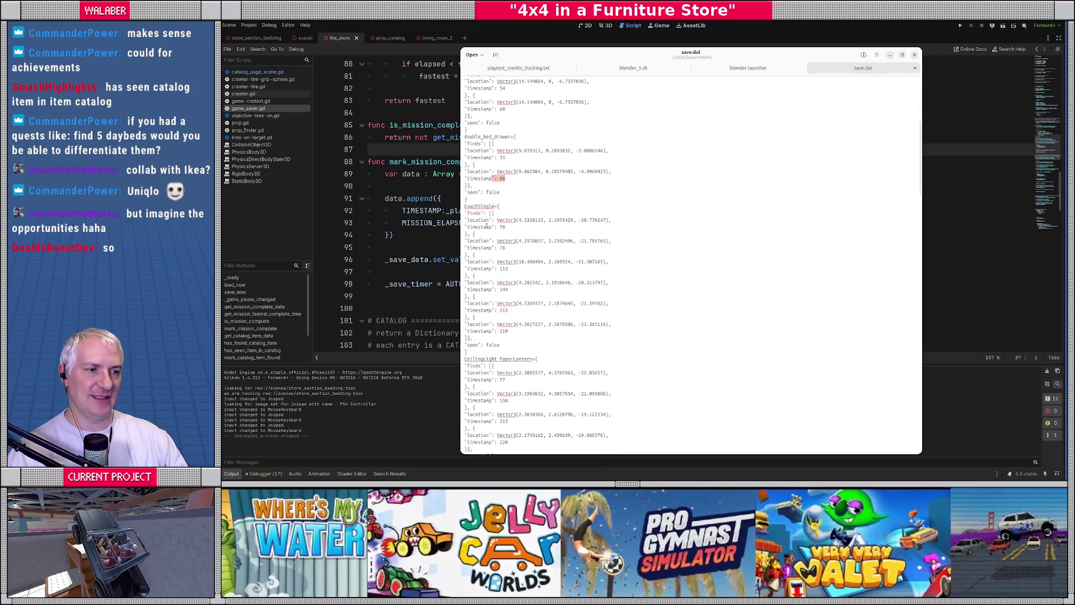
pyautogui.doubleClick(546, 269)
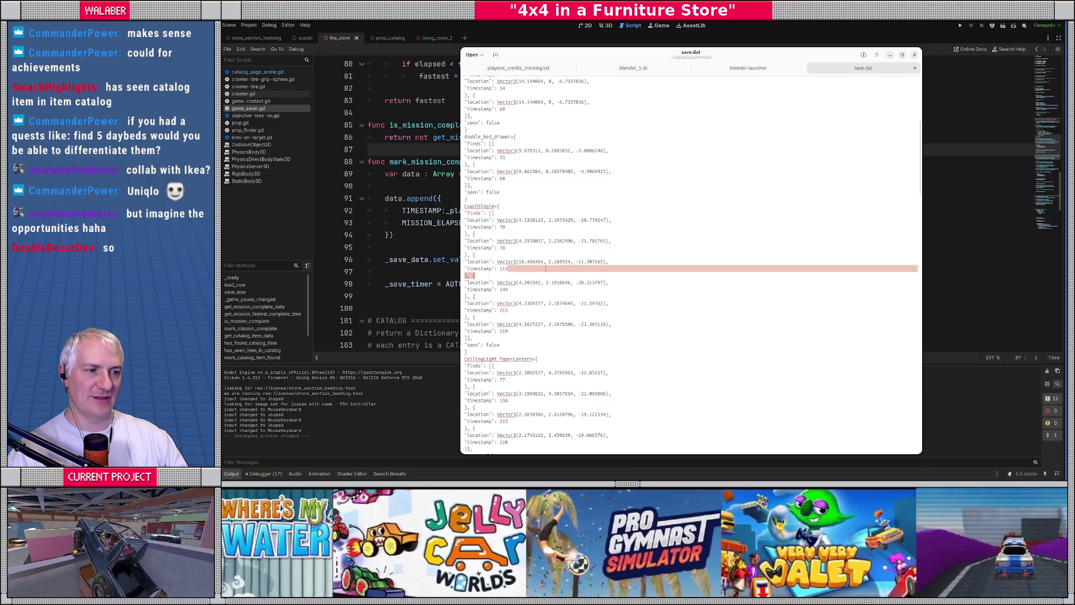
pyautogui.moveTo(486, 290)
pyautogui.mouseDown()
pyautogui.moveTo(509, 290)
pyautogui.moveTo(509, 331)
pyautogui.mouseUp()
pyautogui.click(536, 329)
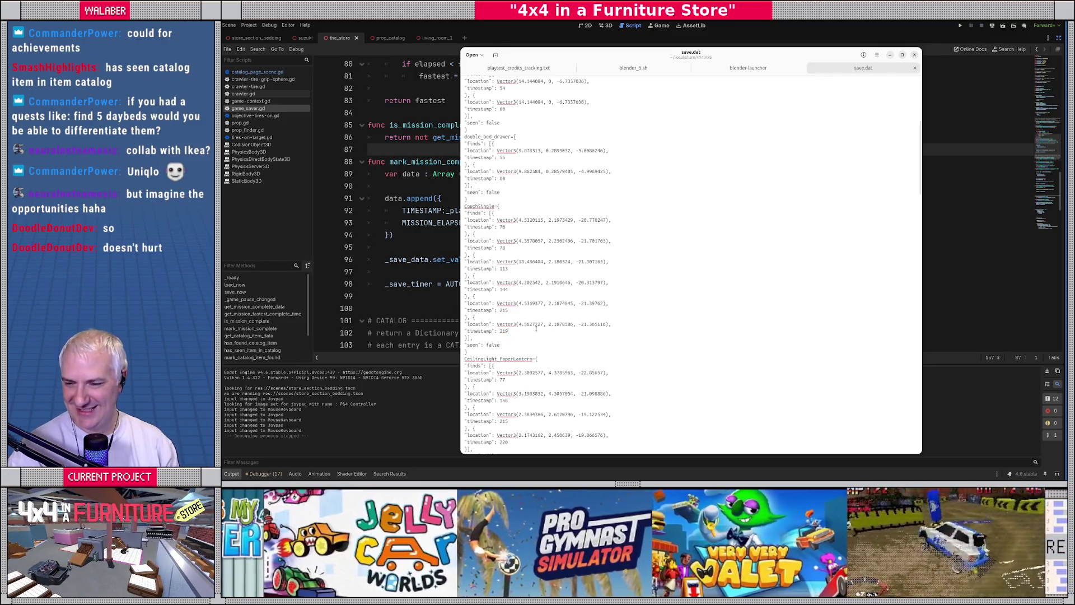
pyautogui.scroll(-15, 536, 329)
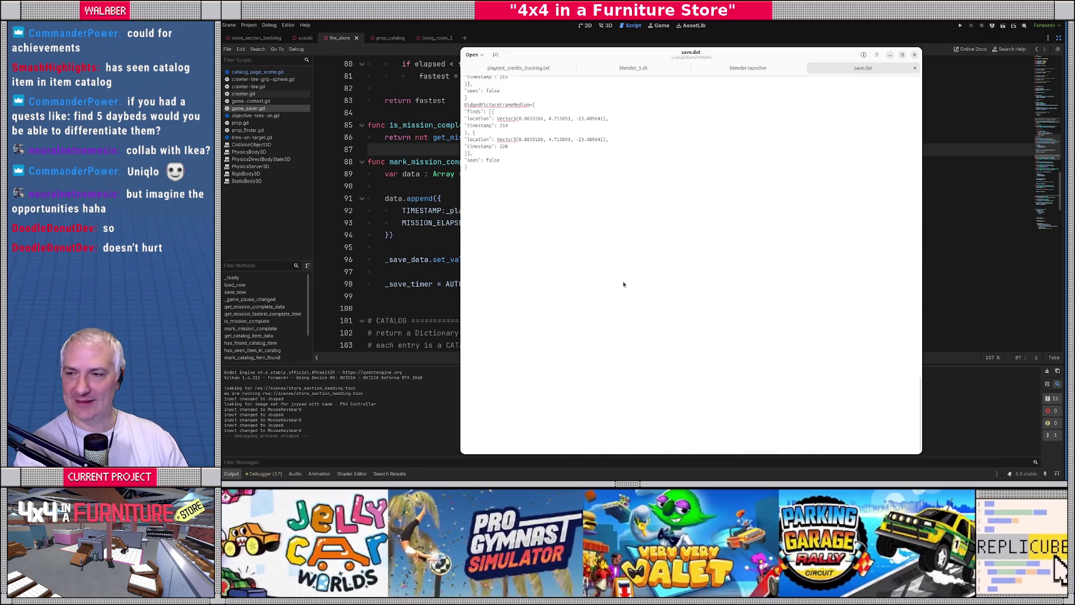
# Check the file browser, then review save.dat's [overall] through [catalog] header lines
pyautogui.hotkey('alt', 'Tab')
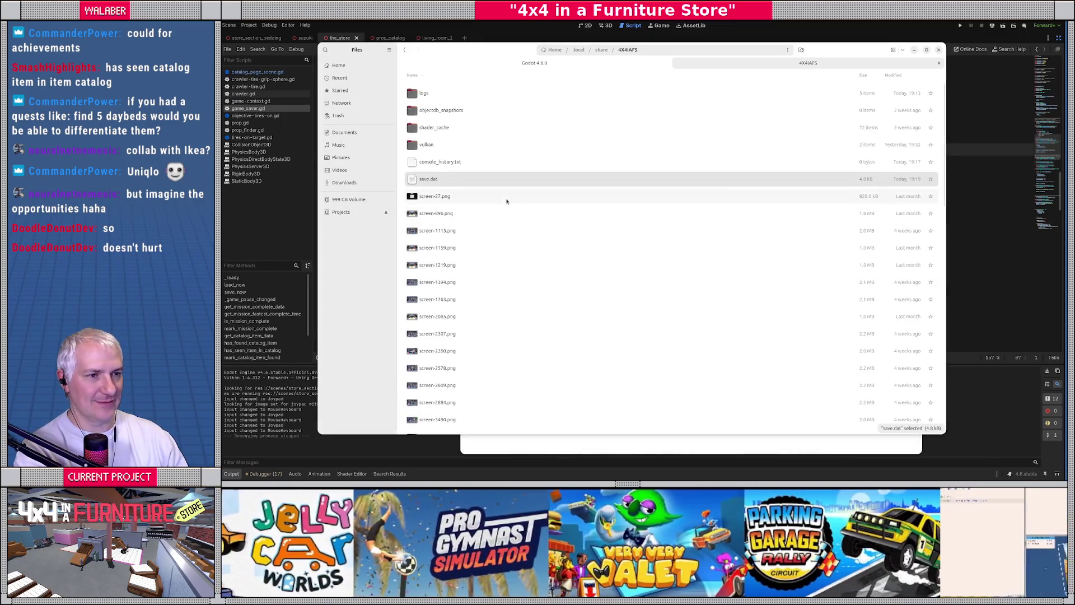
pyautogui.hotkey('alt', 'Tab')
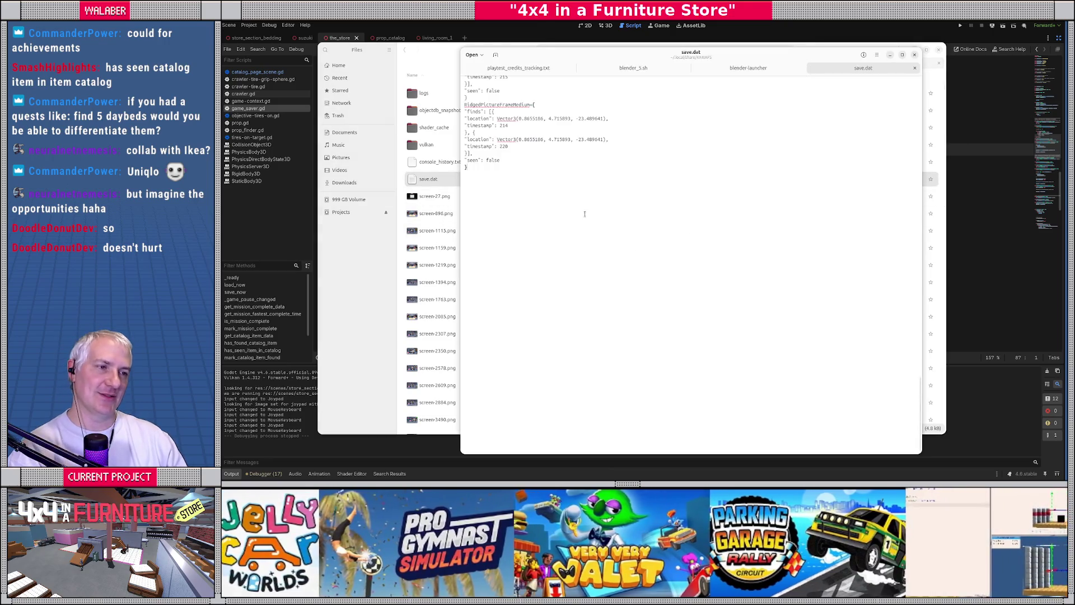
pyautogui.scroll(20, 584, 214)
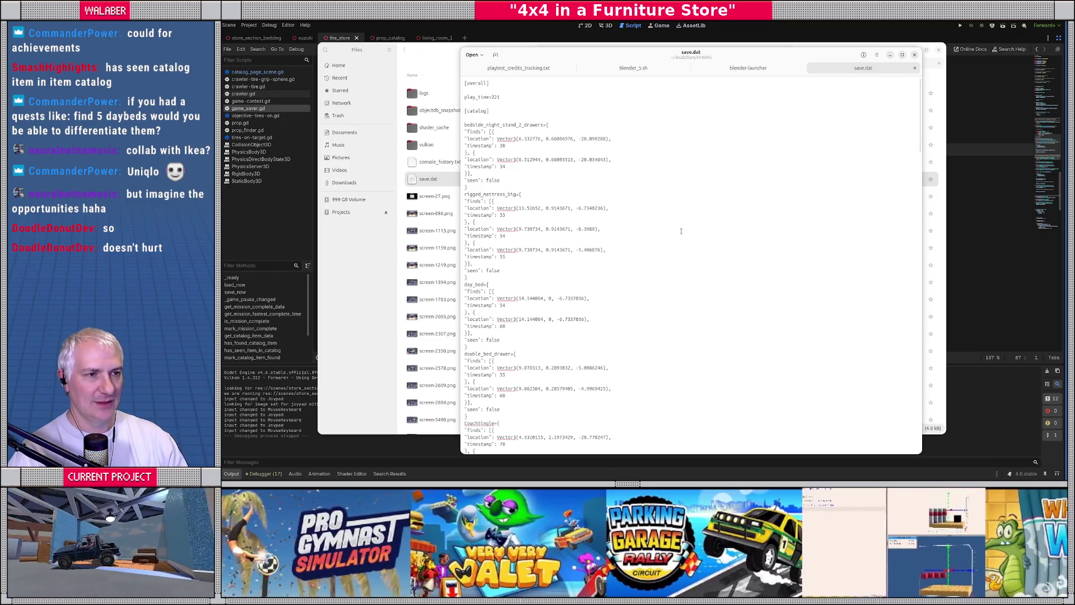
pyautogui.scroll(-20, 681, 230)
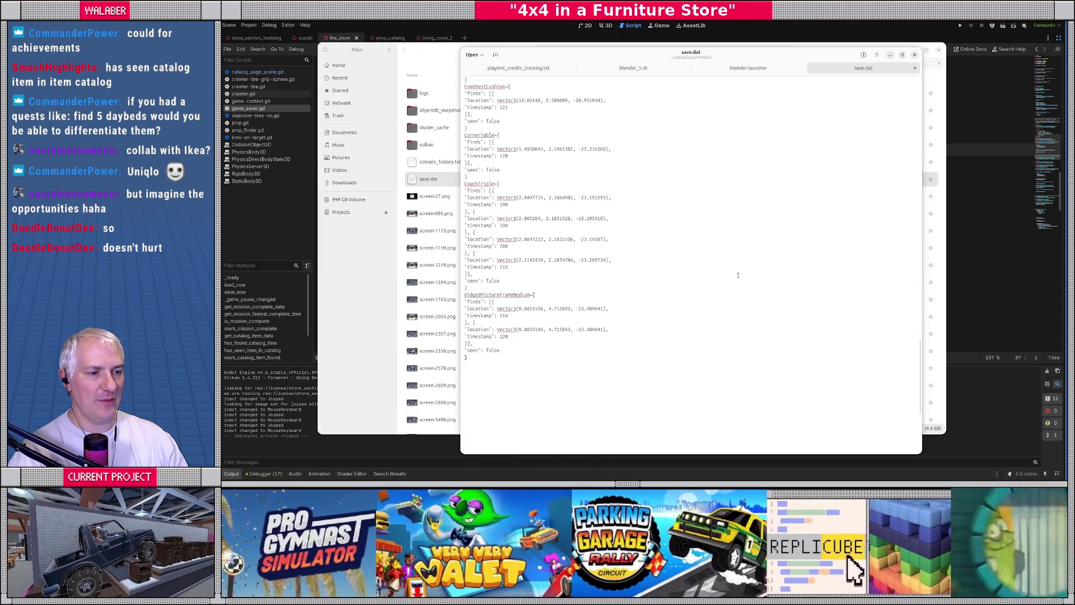
pyautogui.scroll(20, 738, 275)
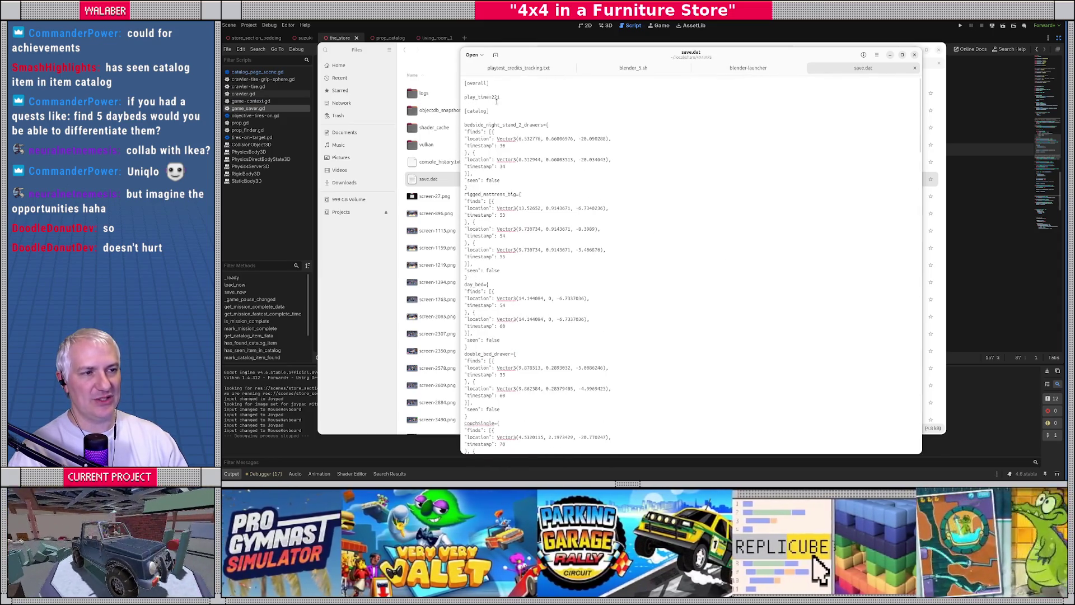
pyautogui.moveTo(497, 101); pyautogui.dragTo(515, 83)
pyautogui.click(521, 83)
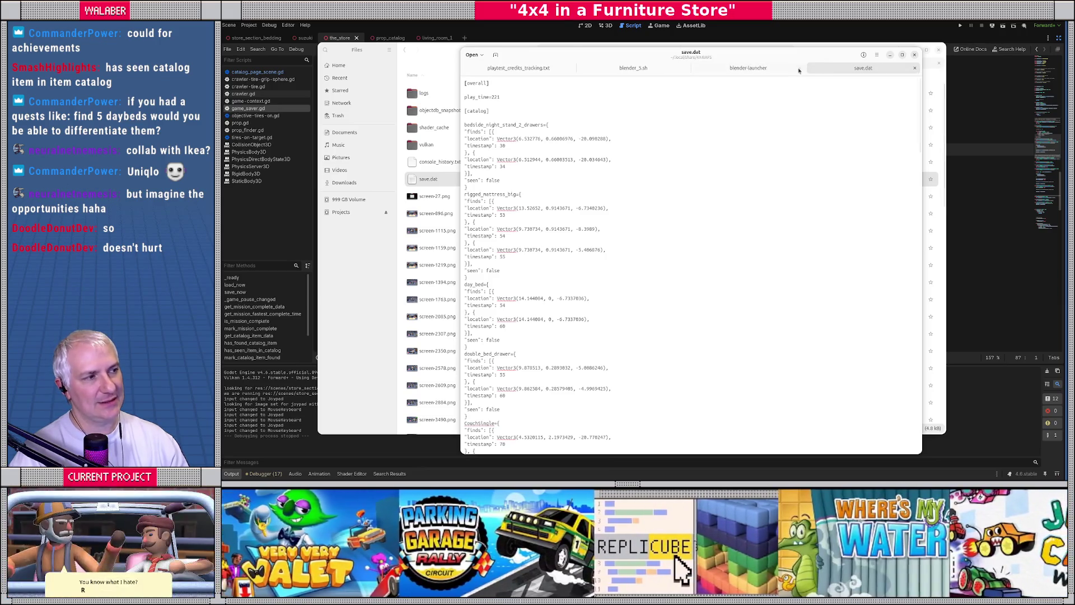
# Close the blender-launcher and blender_5.sh tabs and the text editor window
pyautogui.click(800, 68)
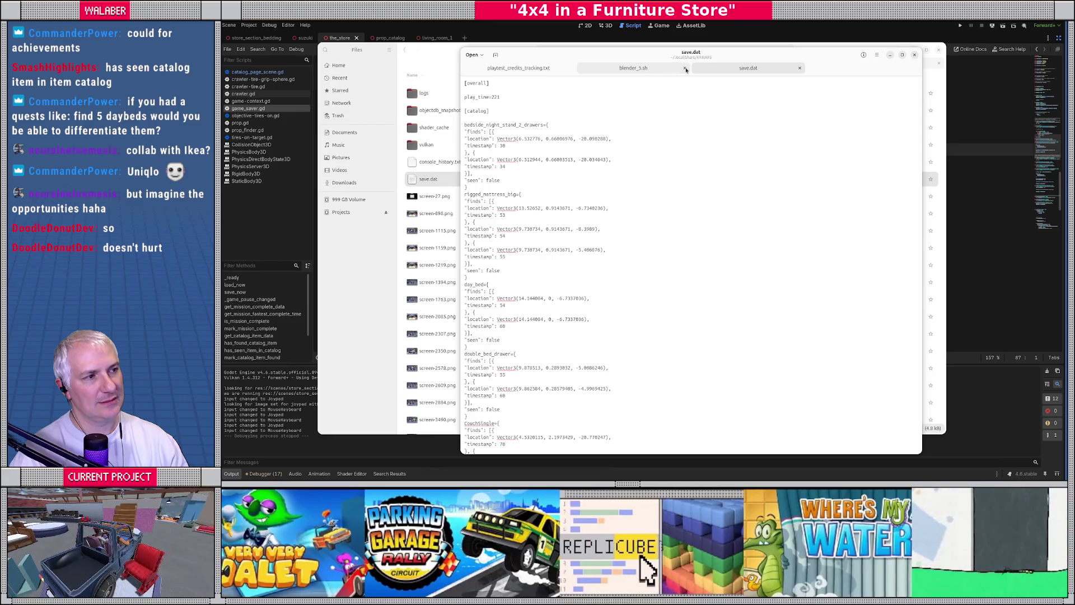
pyautogui.click(685, 68)
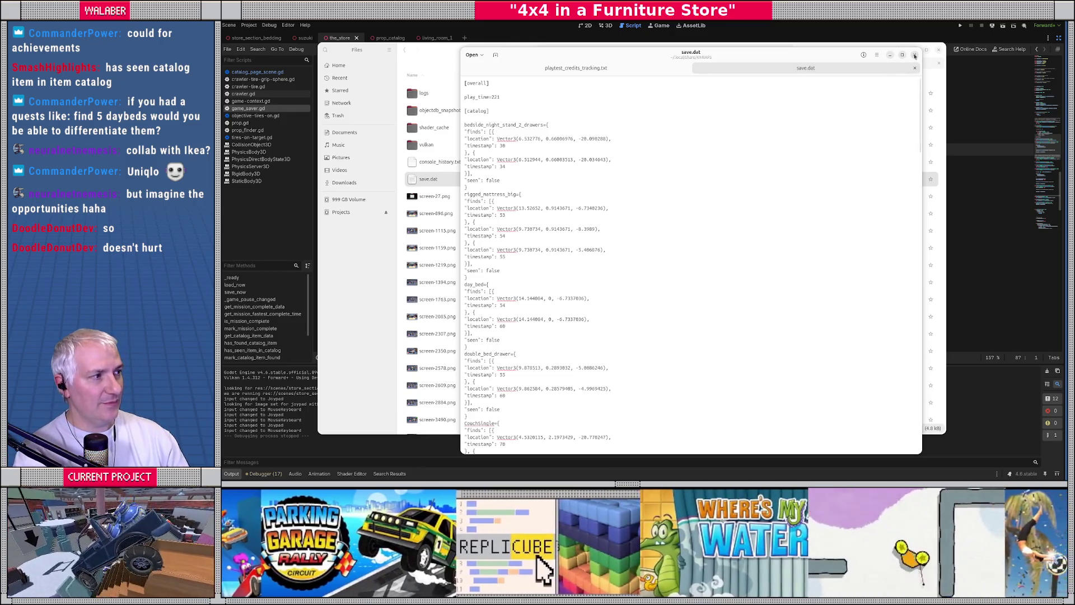
pyautogui.click(915, 54)
# Close the file browser, restore Godot's full editor layout, and narrow the side docks to widen the code
pyautogui.click(477, 26)
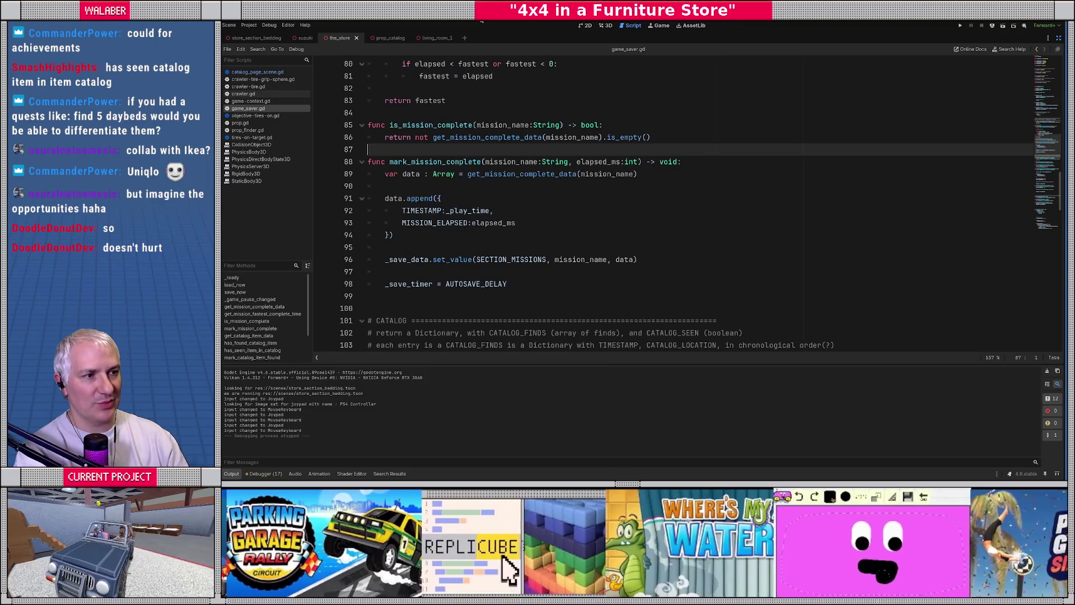
pyautogui.click(1059, 39)
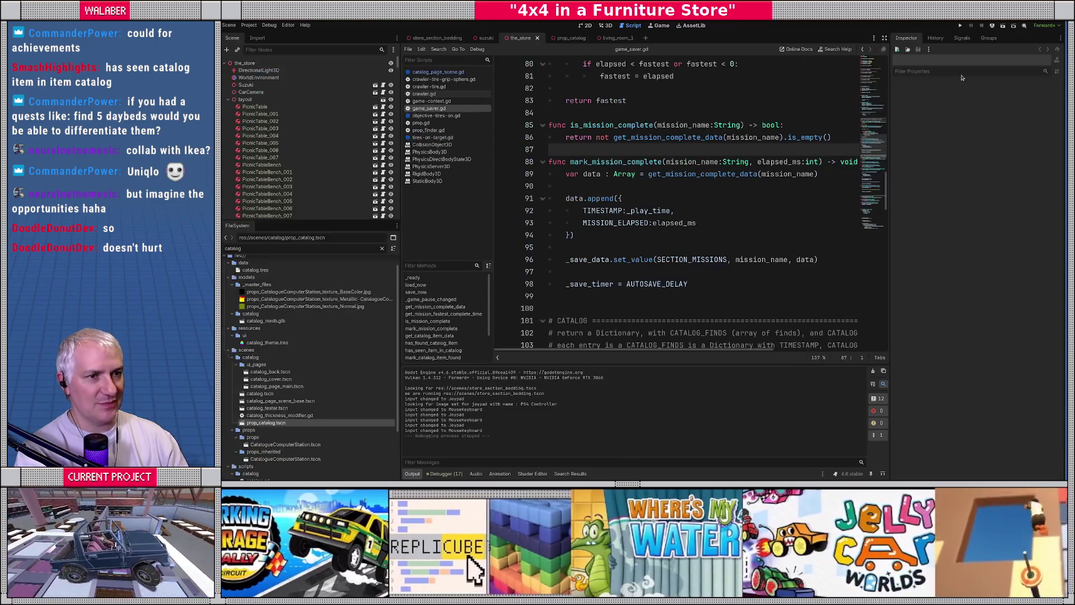
pyautogui.moveTo(401, 201); pyautogui.dragTo(380, 205)
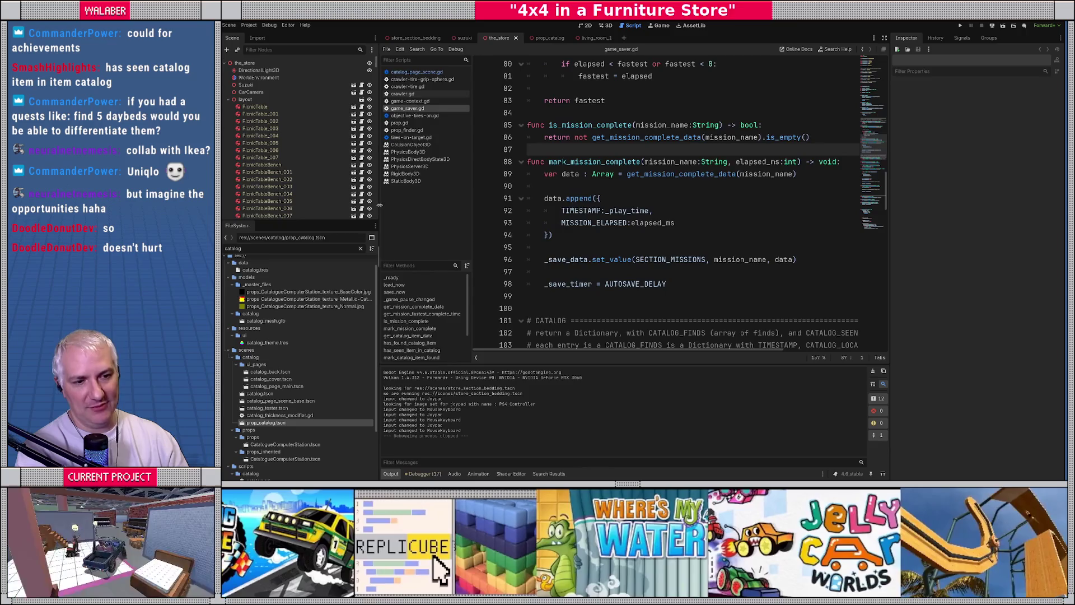
pyautogui.scroll(15, 508, 127)
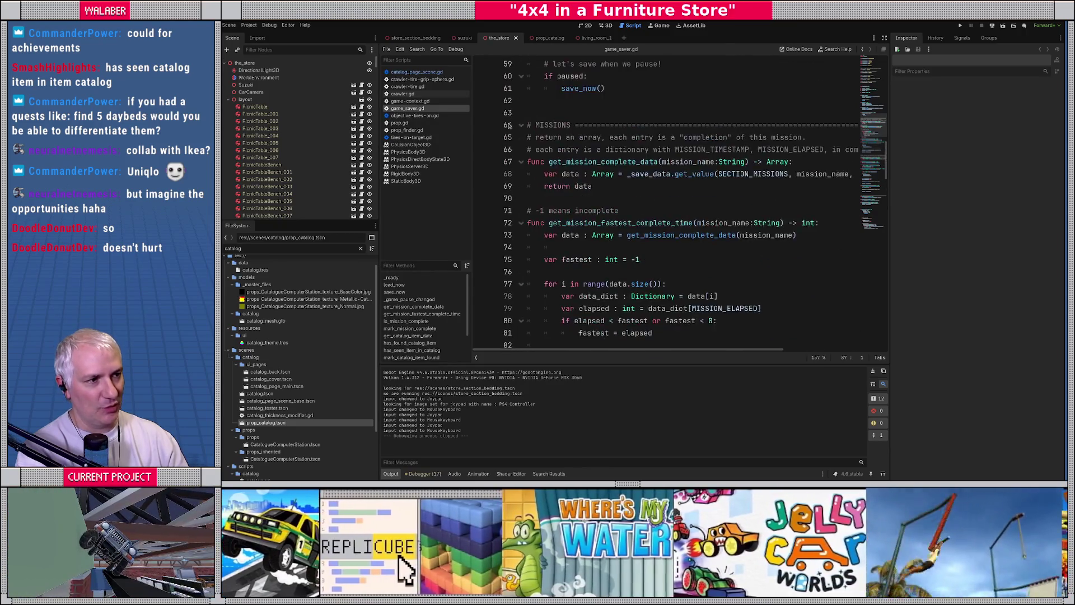
pyautogui.scroll(8, 509, 127)
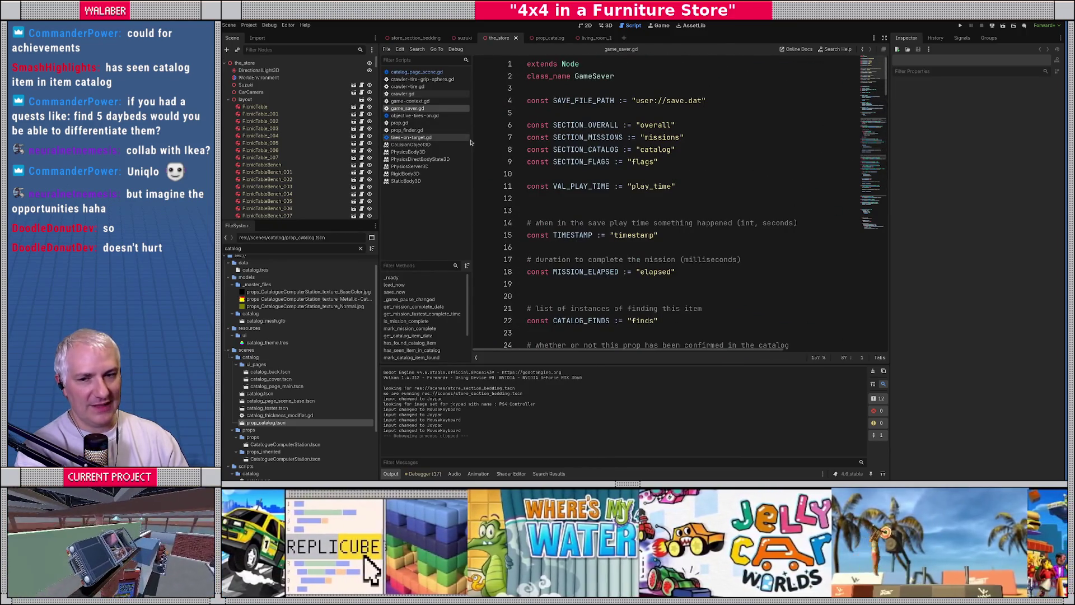
# Open the PhysicsBody3D and StaticBody3D class references and close the_store scene
pyautogui.click(469, 152)
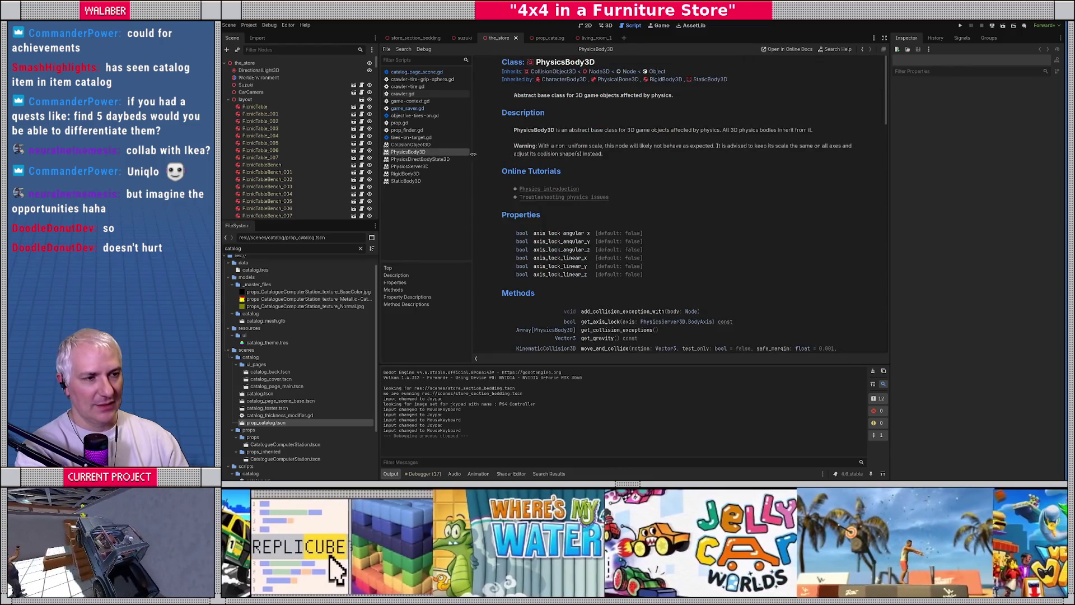
pyautogui.click(430, 180)
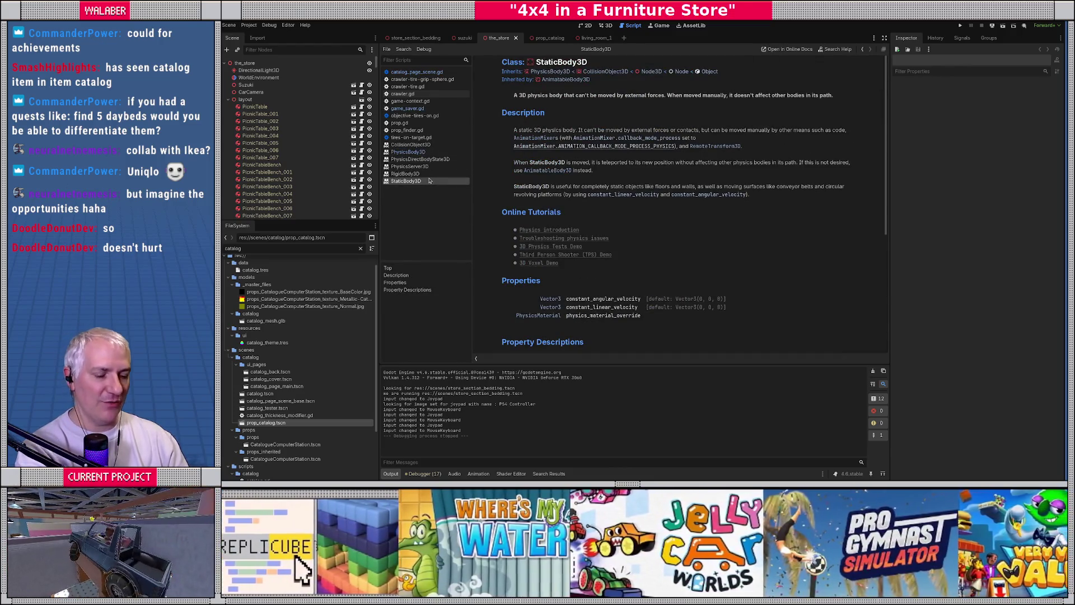
pyautogui.hotkey('ctrl', 'shift', 'w')
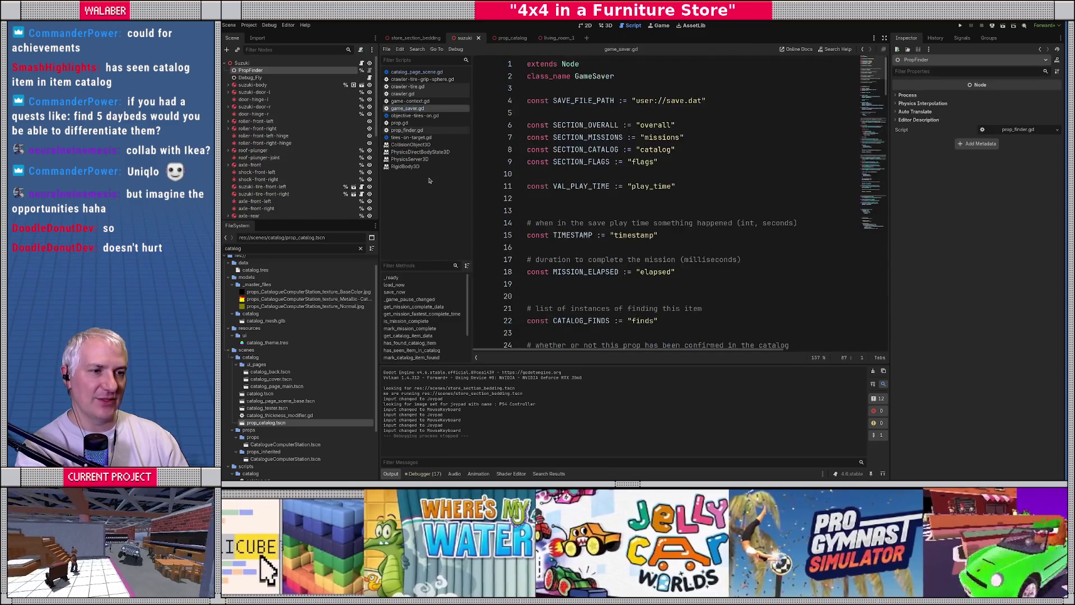
# Close the RigidBody3D, PhysicsServer3D, PhysicsDirectBodyState3D and CollisionObject3D class reference pages
pyautogui.middleClick(406, 151)
pyautogui.middleClick(406, 145)
pyautogui.middleClick(404, 137)
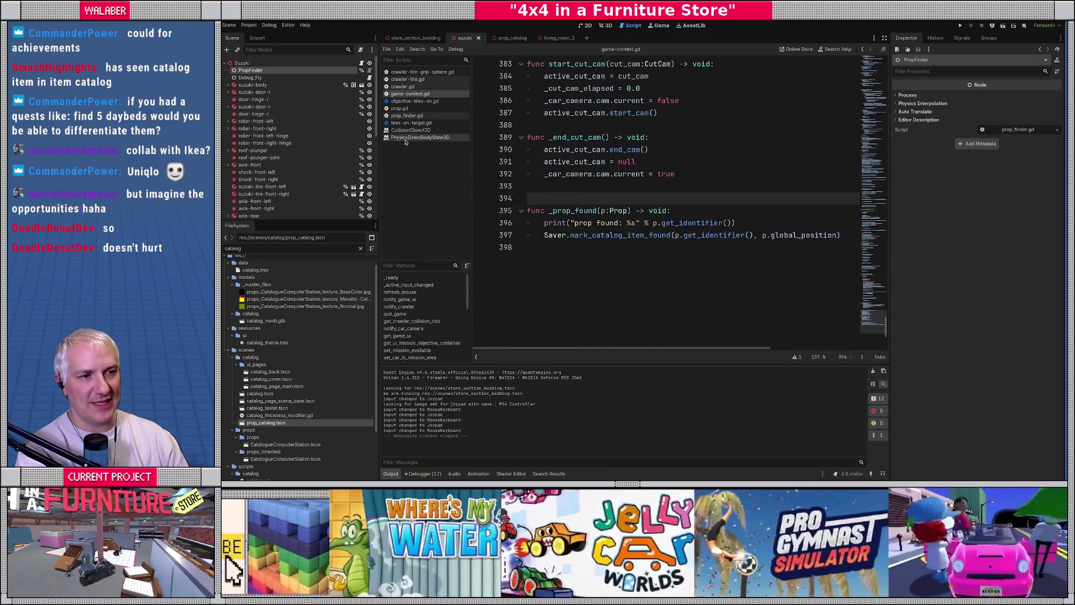
pyautogui.middleClick(403, 131)
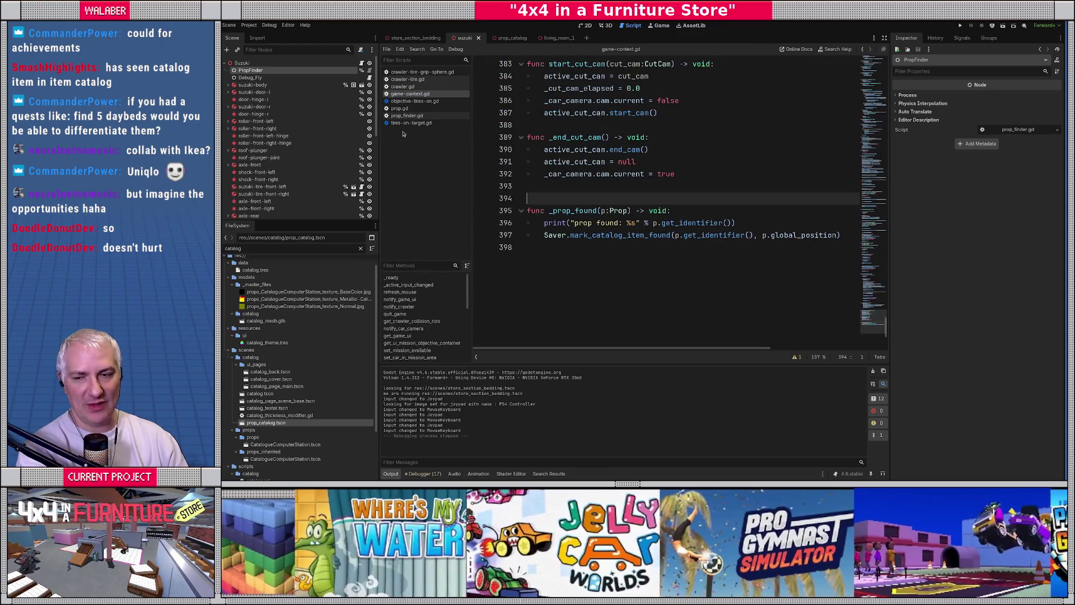